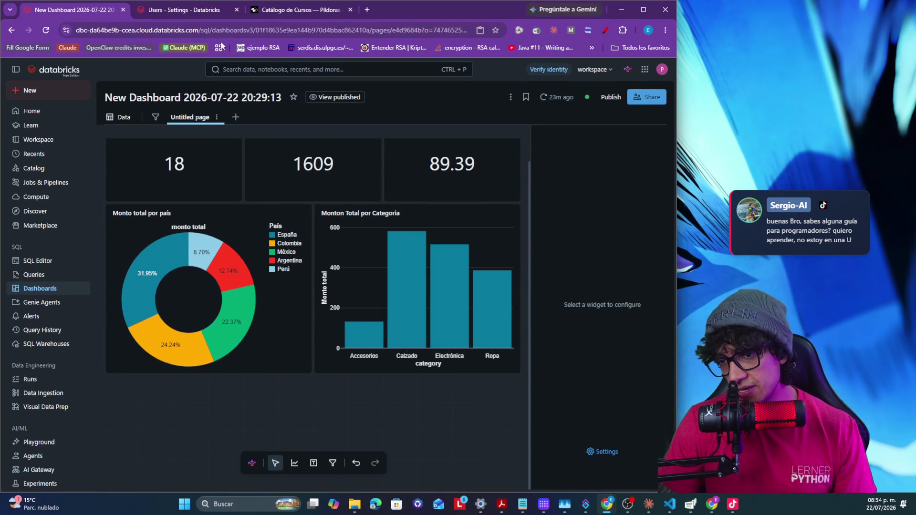
Go to the workspace settings page and show the Jobs & Pipelines list with its three jobs.
click(198, 13)
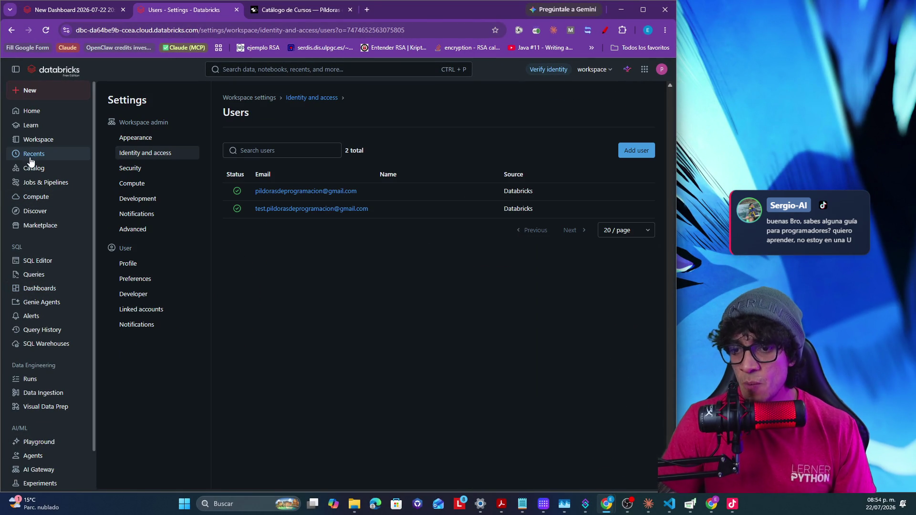
click(46, 183)
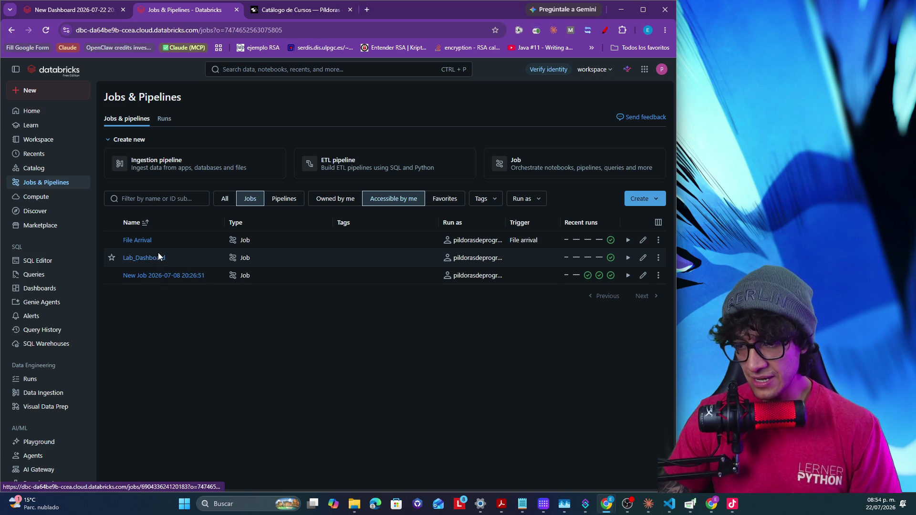
Launch a Lab_Dashboard run with different settings, overriding the lote parameter to 2.
click(156, 259)
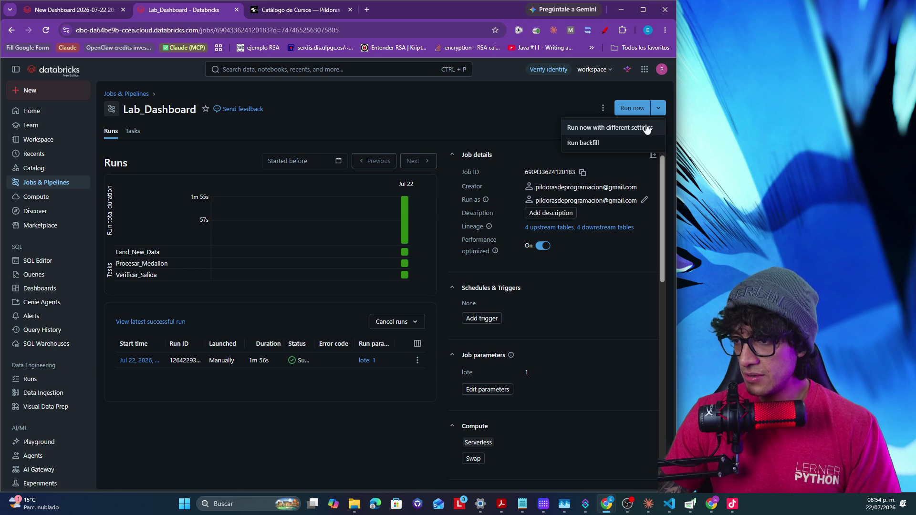
click(633, 128)
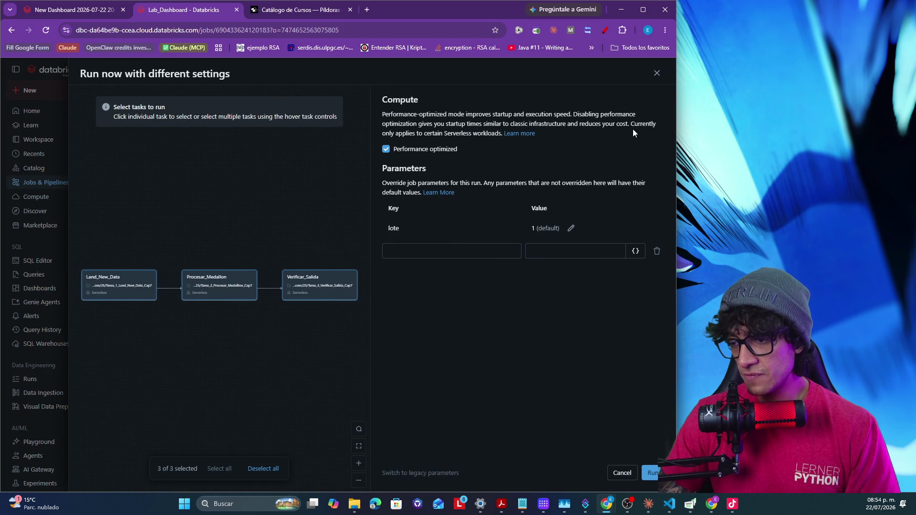
click(571, 229)
text(2)
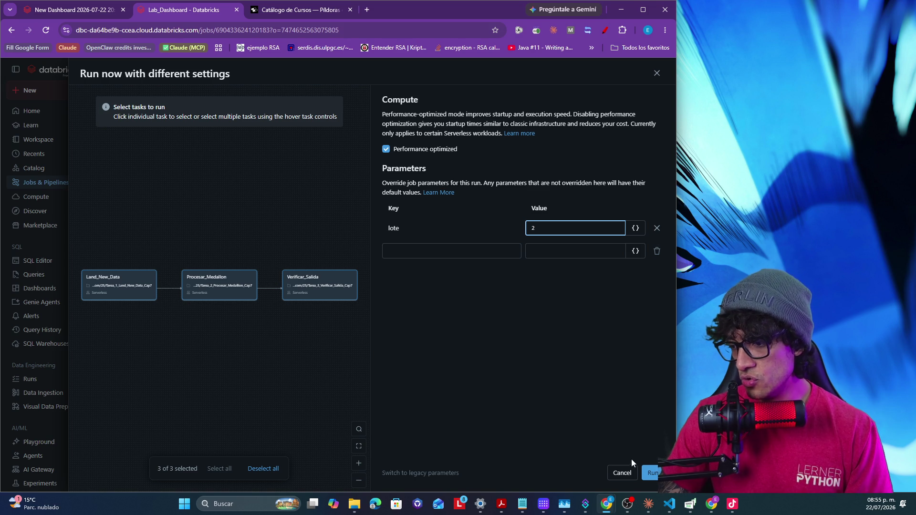
click(652, 469)
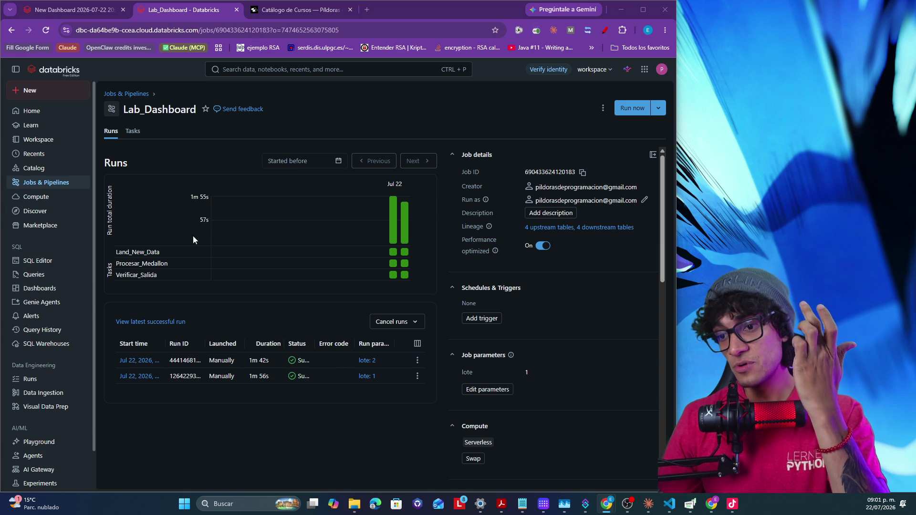
Refresh the New Dashboard so its KPIs read 20, 2008 and 100.4 with Chile included.
click(92, 13)
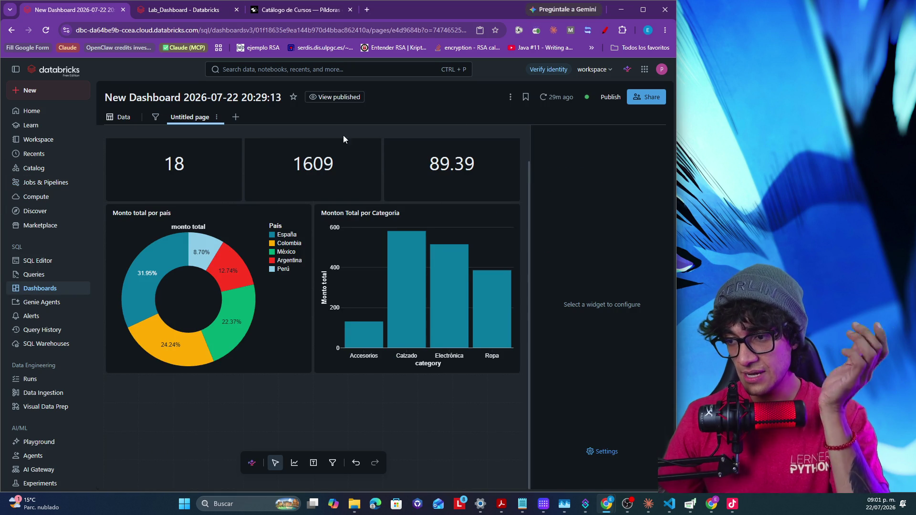
click(558, 100)
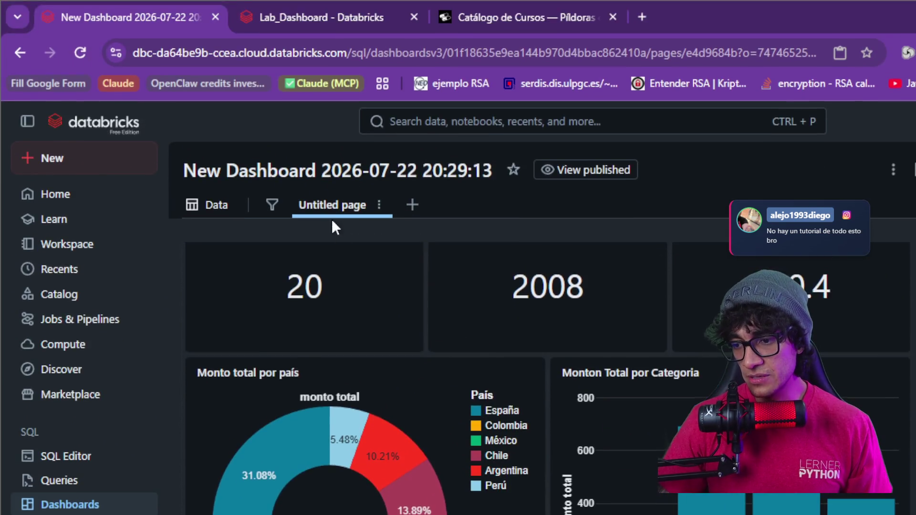
scroll(352, 259, up, 1)
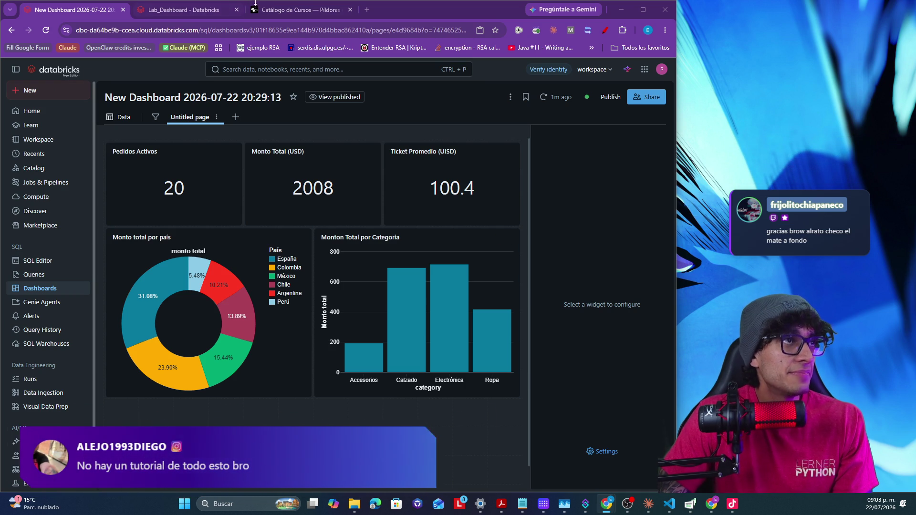
Leave the dashboard for the Píldoras de Programación course catalog page.
click(287, 10)
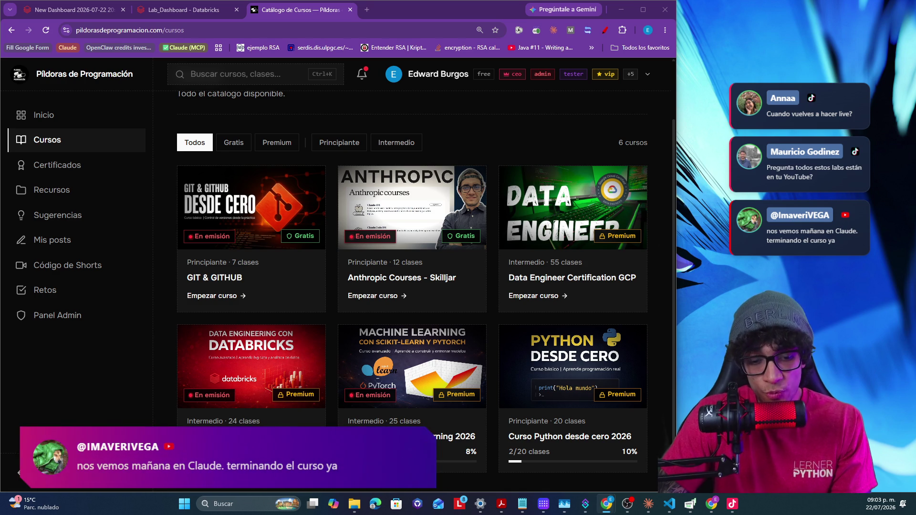
mouse_move(411, 208)
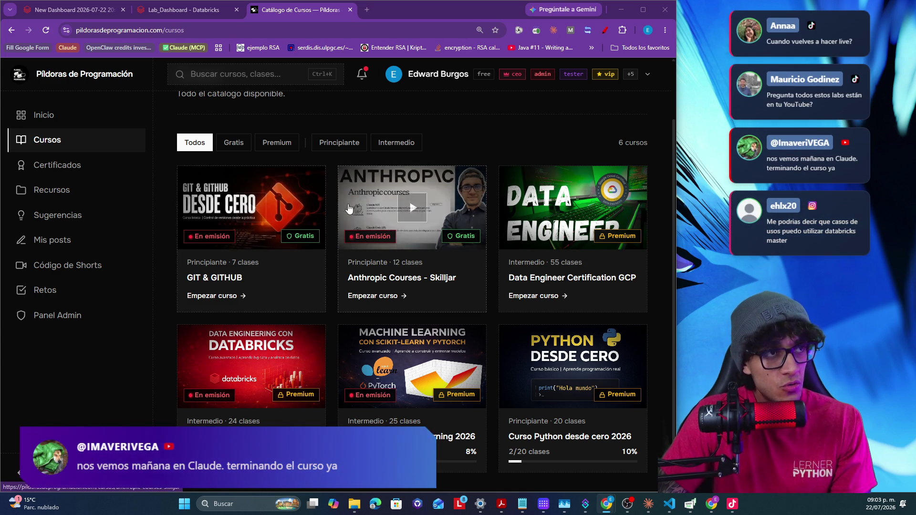
Enter the Anthropic Courses - Skilljar course and start lesson 12 of 12.
click(409, 199)
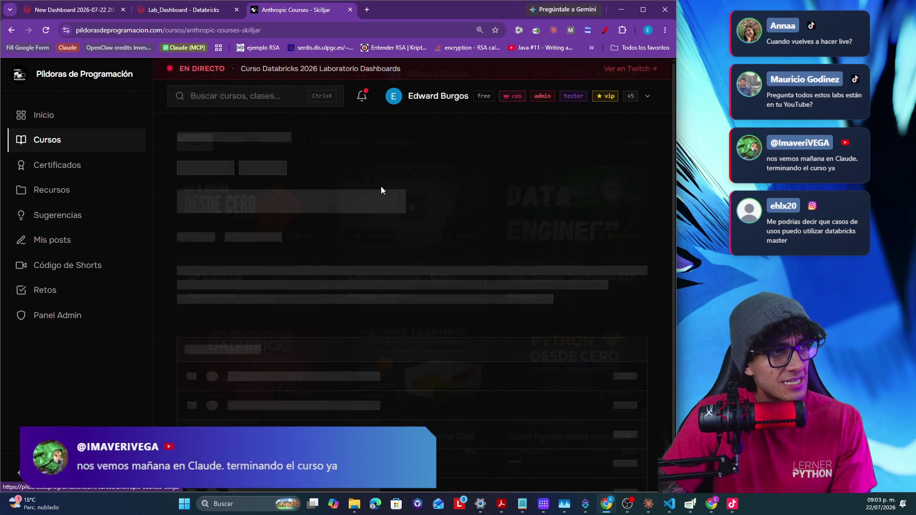
scroll(345, 364, down, 4)
scroll(348, 365, down, 2)
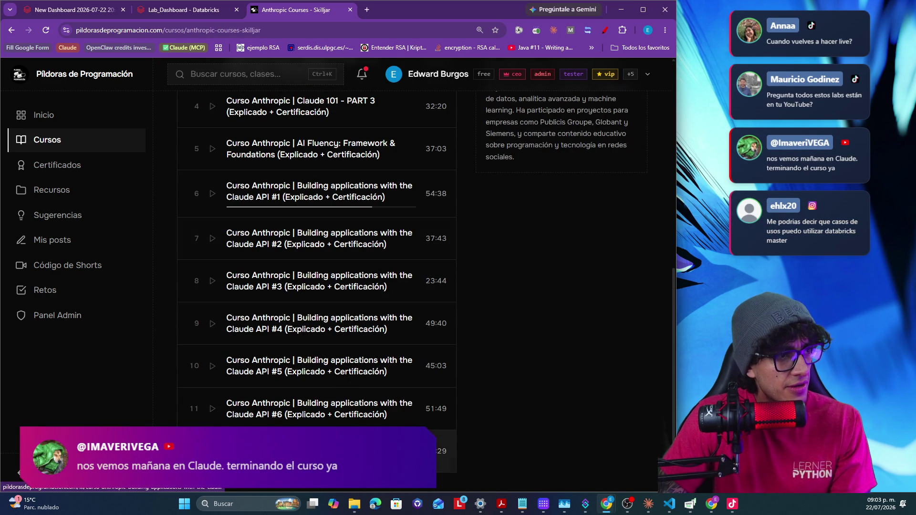
click(323, 451)
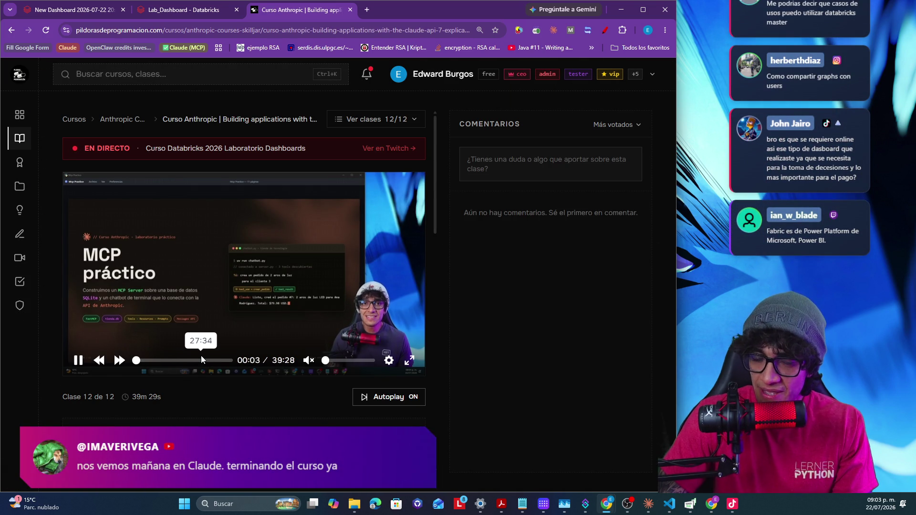
Jump the lesson video to about 31:08 where the chatbot code section begins.
click(210, 356)
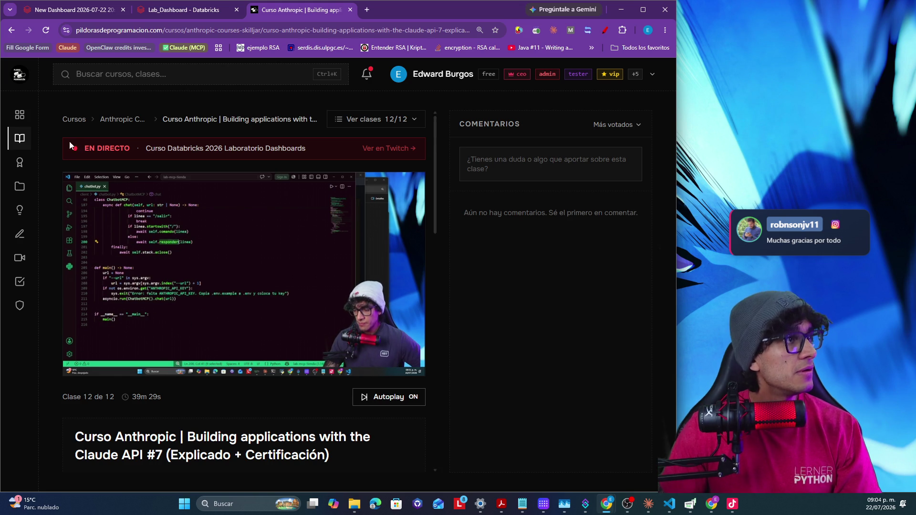
From Retos, enter the Ficha de presentación challenge and reset it with Reintentar.
click(19, 282)
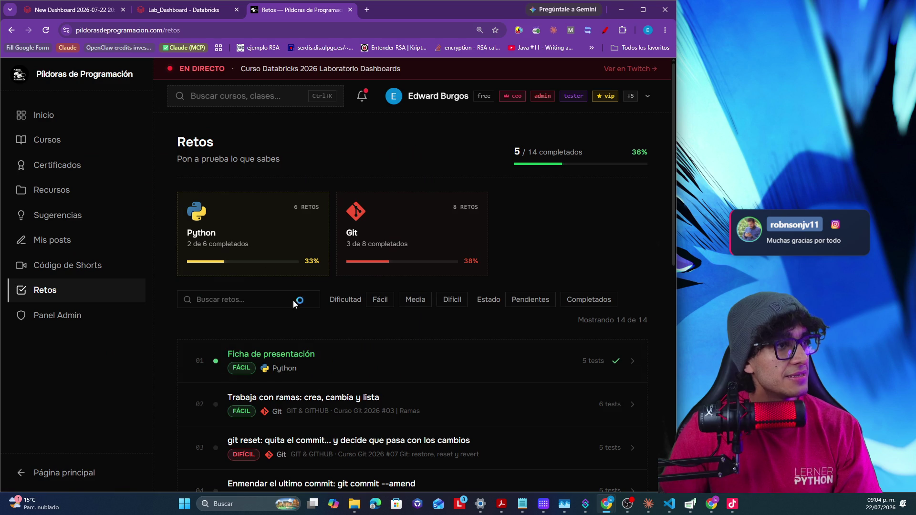
click(322, 366)
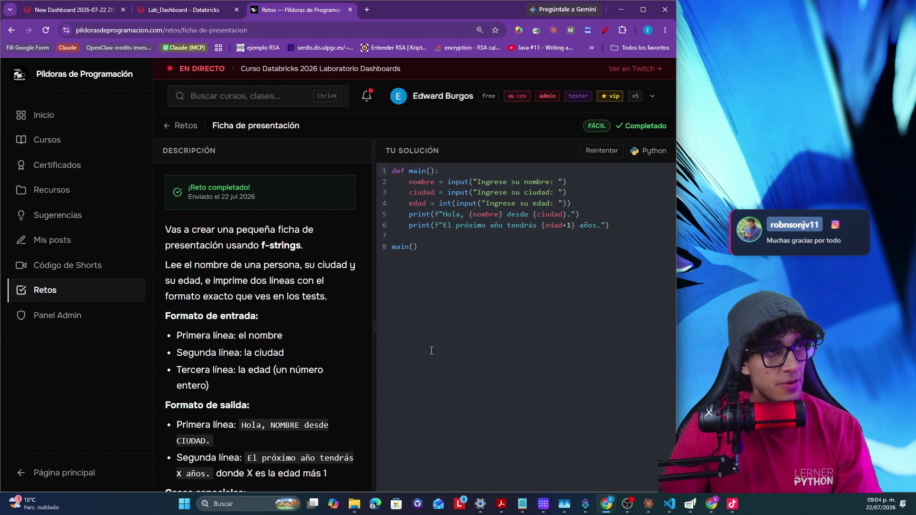
scroll(324, 382, down, 3)
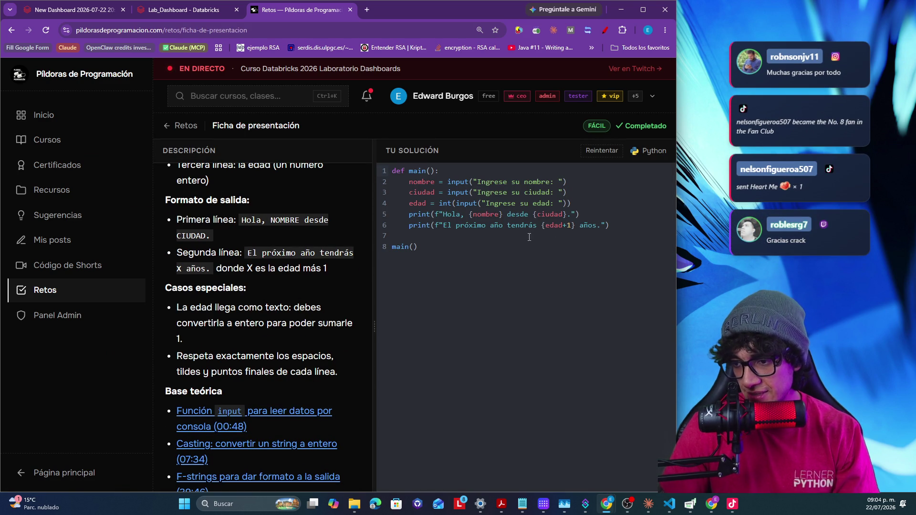
click(607, 153)
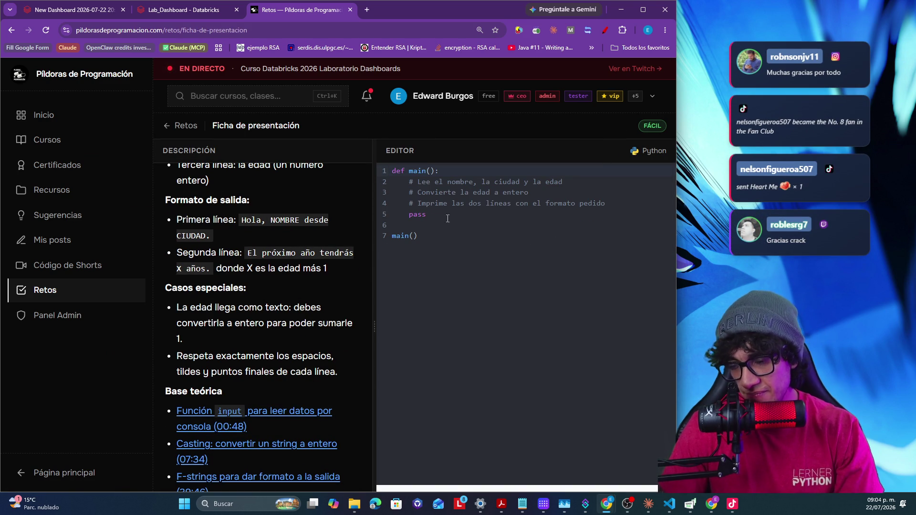